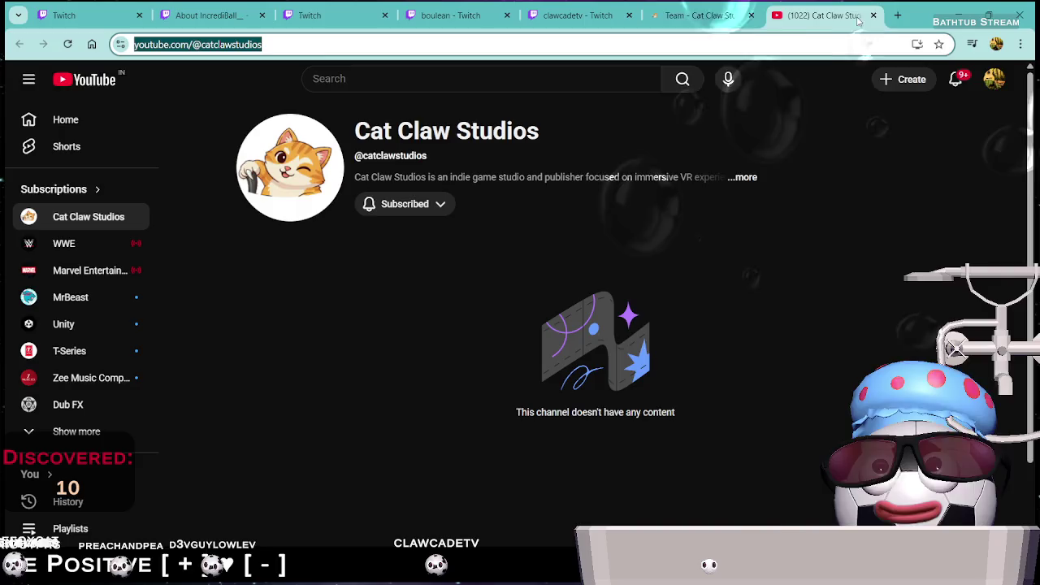
Close the Cat Claw Studios YouTube tab, then view and close the studio's Steam coming-soon page
click(874, 16)
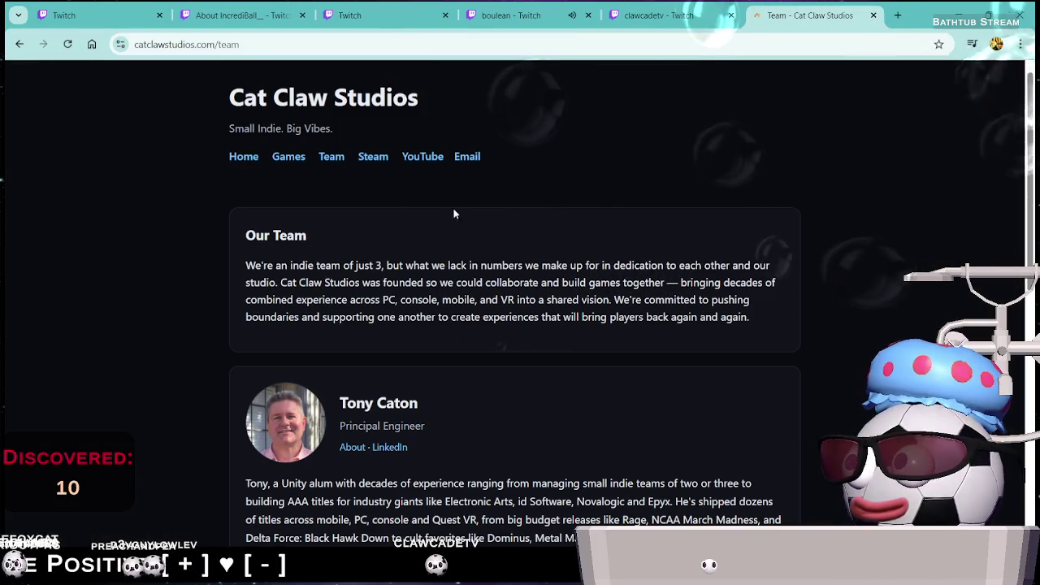
click(373, 158)
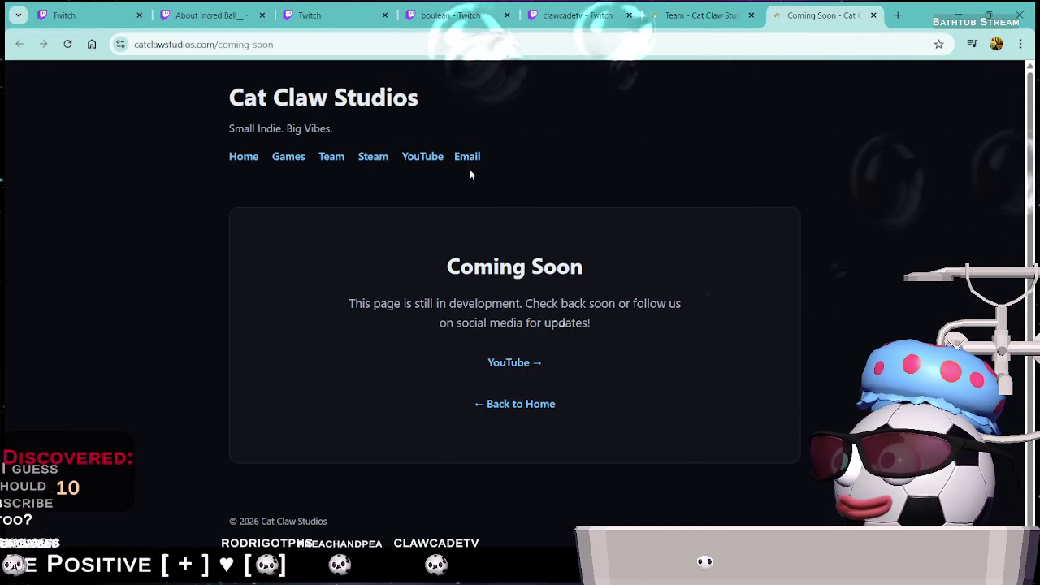
click(874, 16)
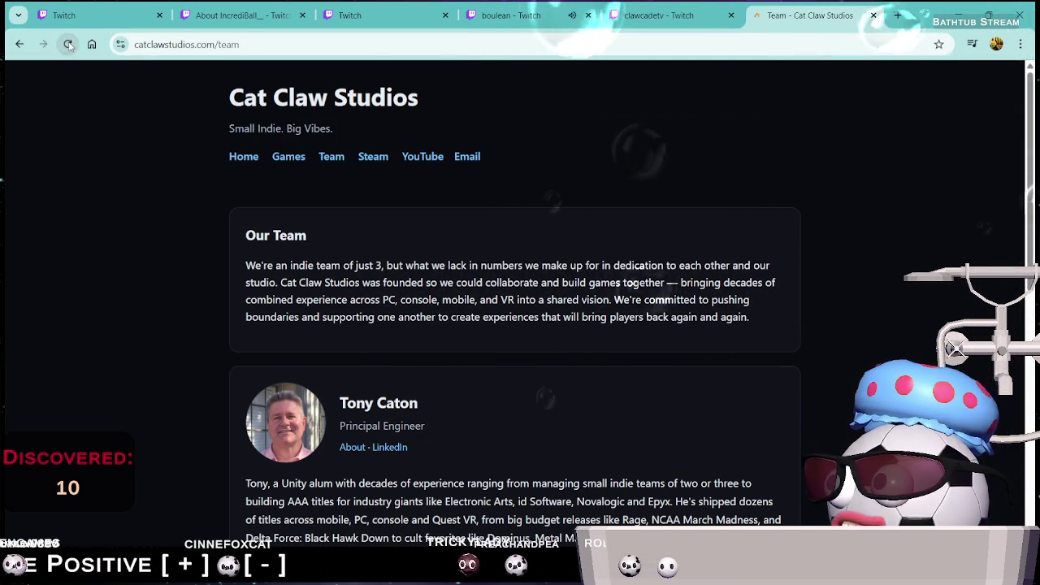
Trim the Team page URL to load the studio home page, scroll through it, then close the tab
drag(217, 45, 355, 65)
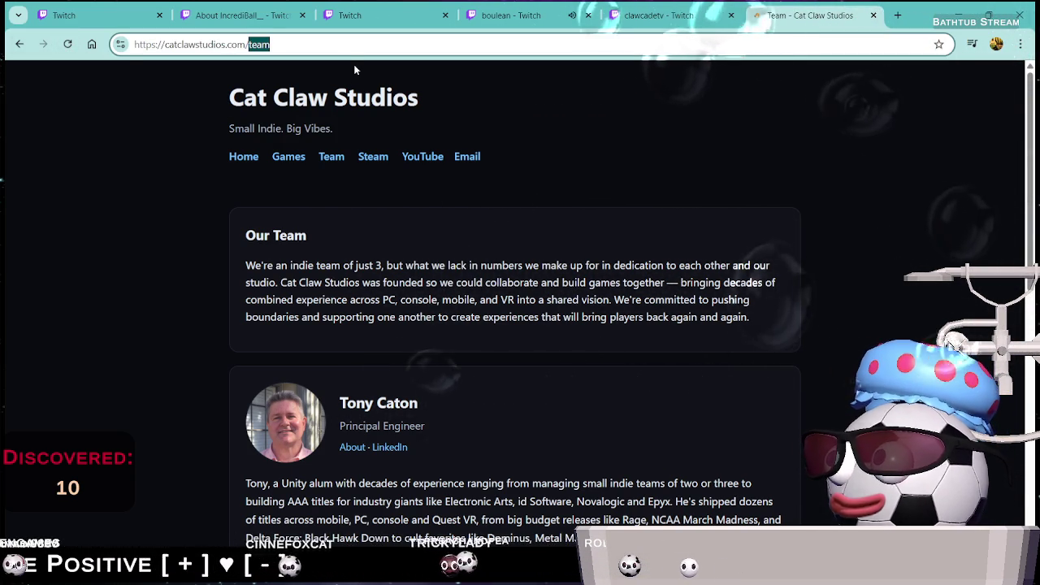
key(BackSpace)
key(Return)
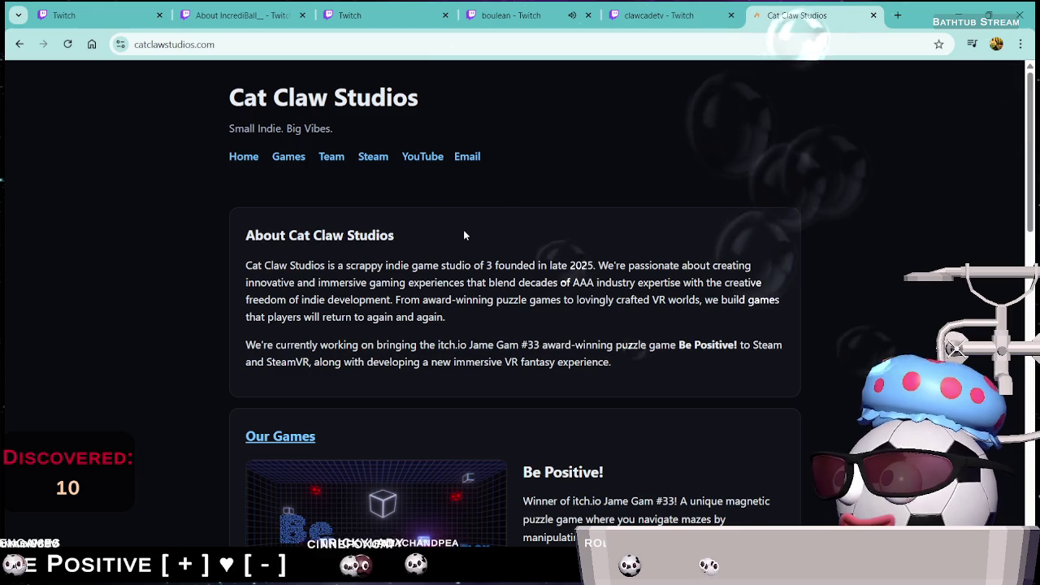
scroll(462, 268, down, 10)
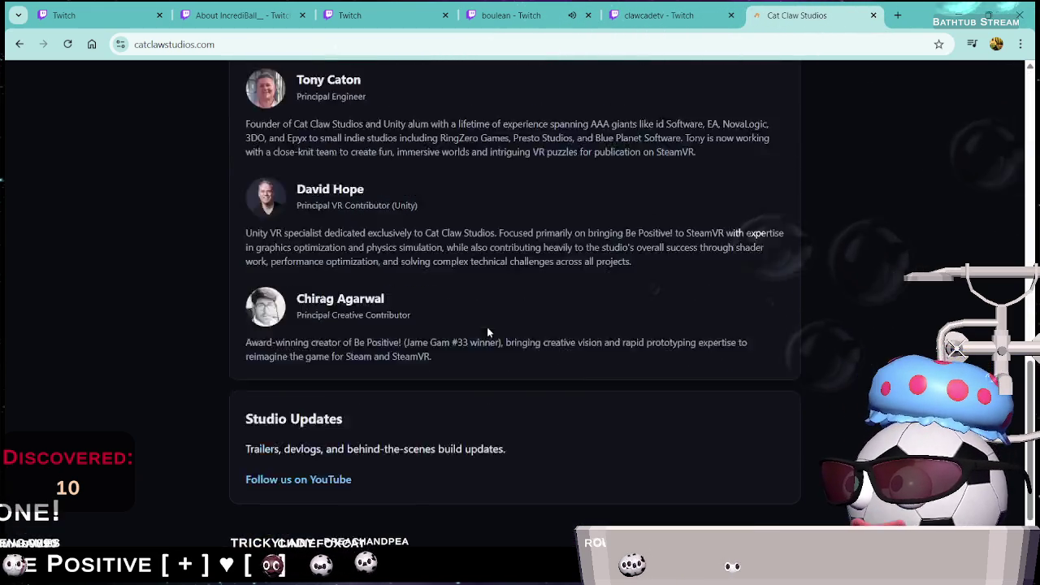
scroll(488, 329, up, 6)
scroll(487, 325, down, 7)
scroll(535, 332, up, 2)
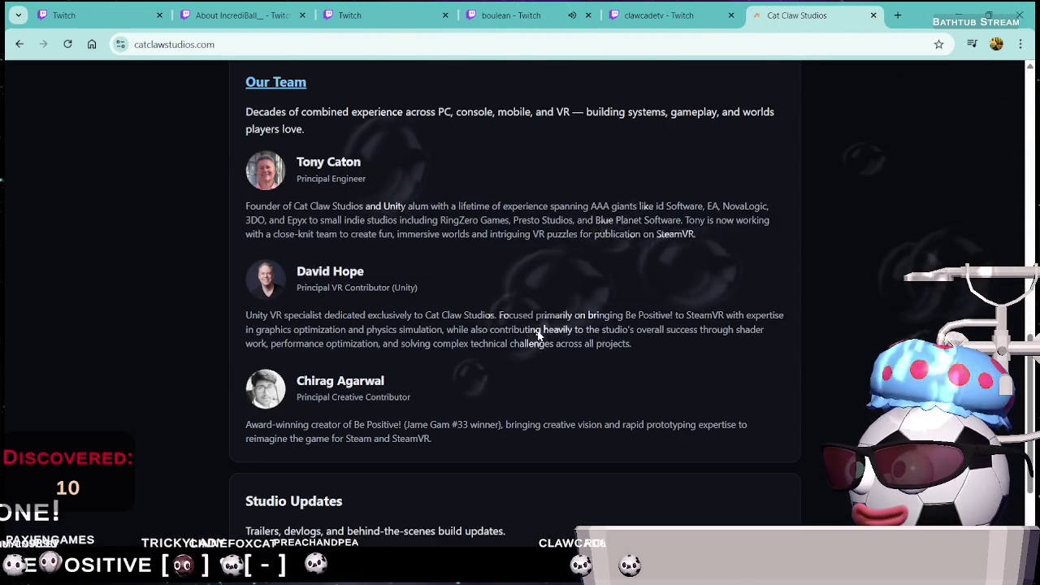
scroll(539, 335, up, 10)
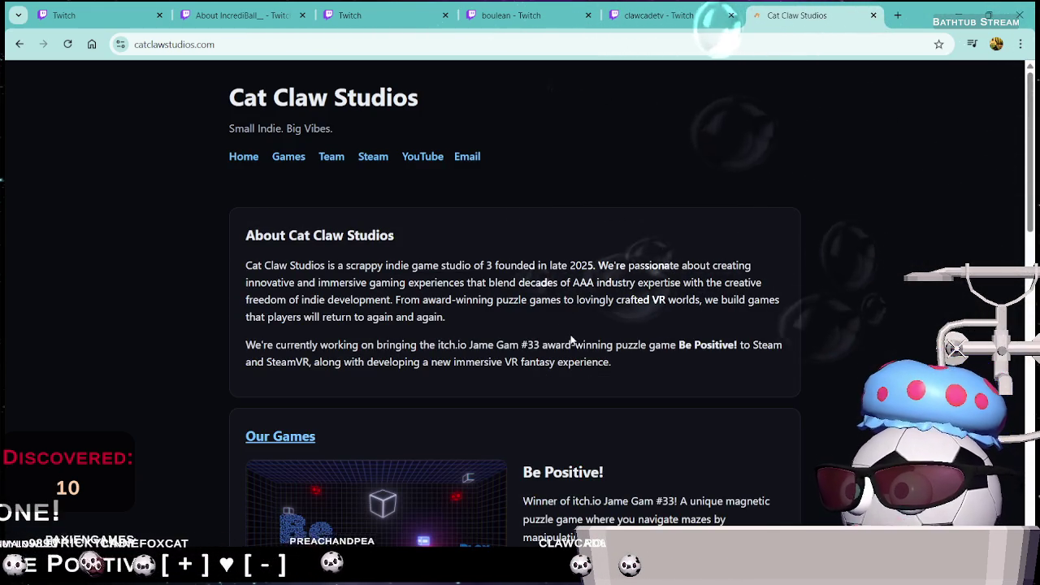
click(875, 15)
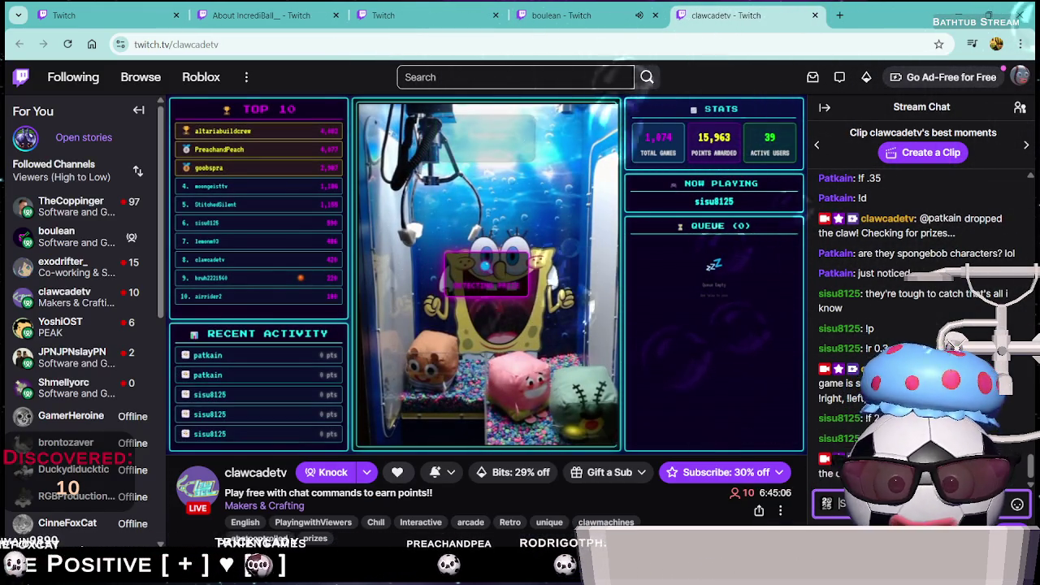
Send a /shoutout for clawcadetv in the Stream Manager chat
click(260, 15)
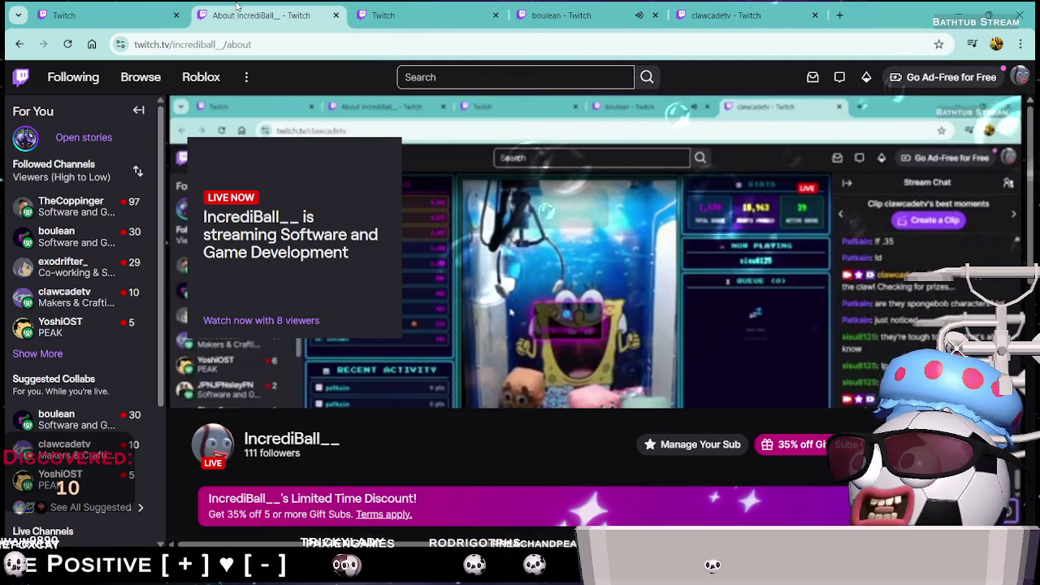
key(ctrl+1)
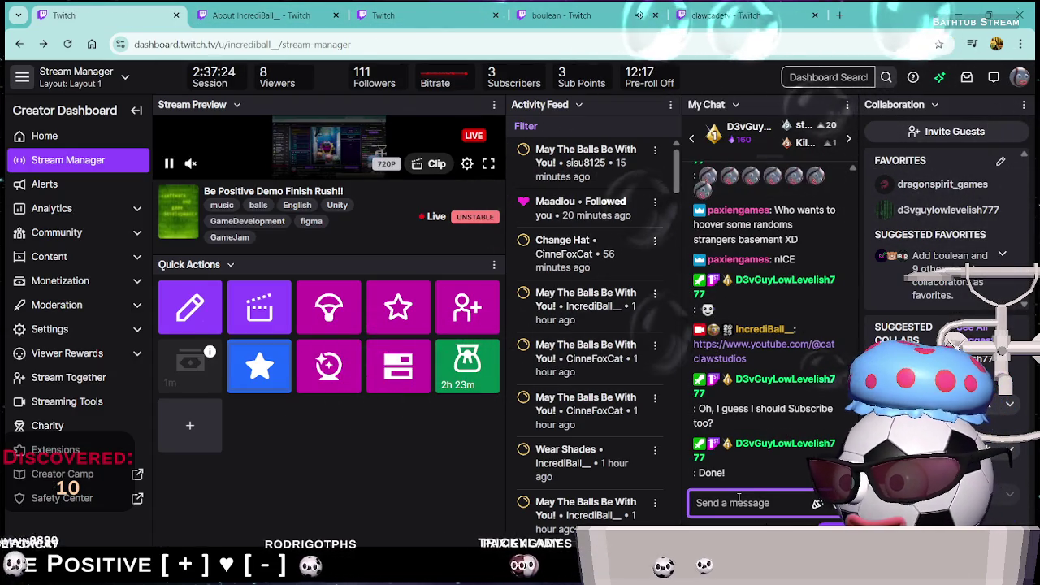
text(/sh)
key(Down)
key(Down)
key(Down)
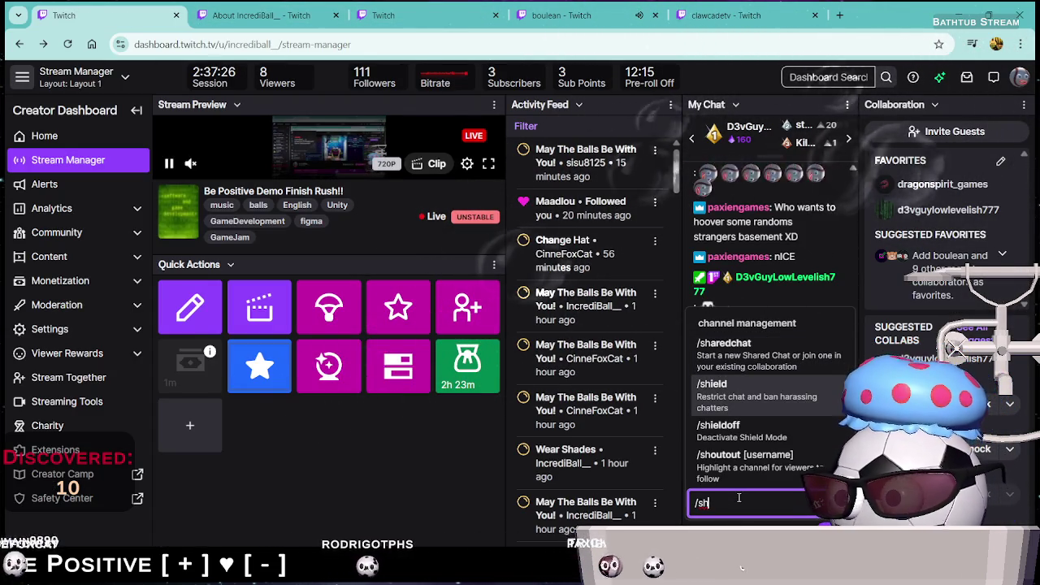
key(Return)
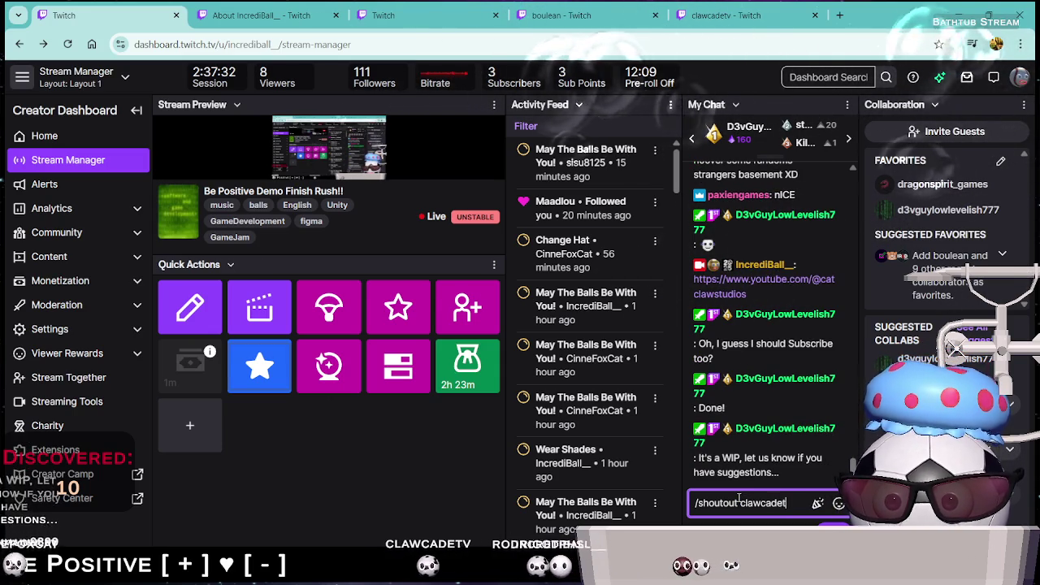
text(tv)
key(Return)
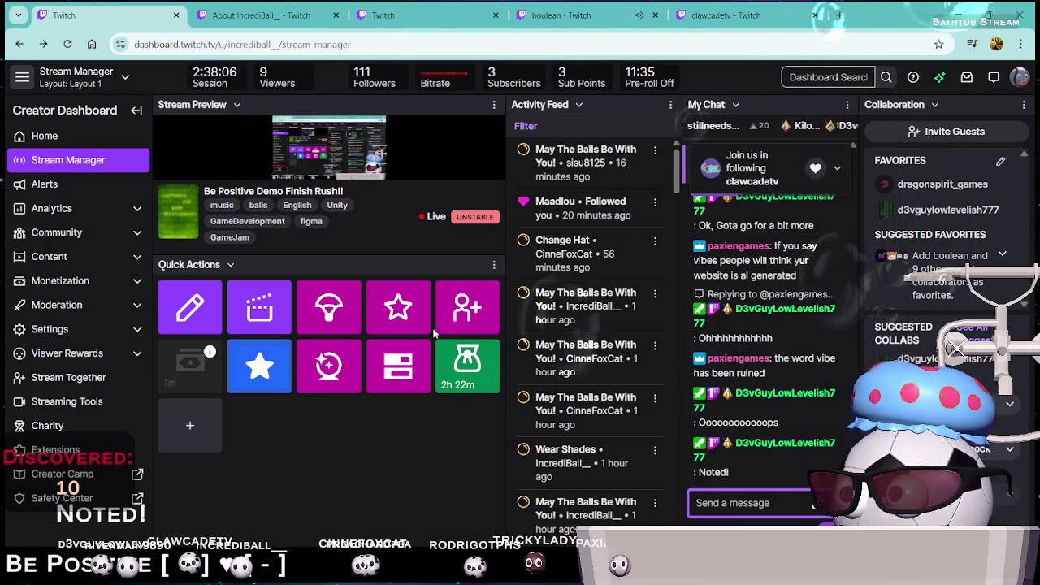
After checking the boulean and IncrediBall tabs, snooze the incoming ad break 5 minutes and minimize Chrome
click(604, 7)
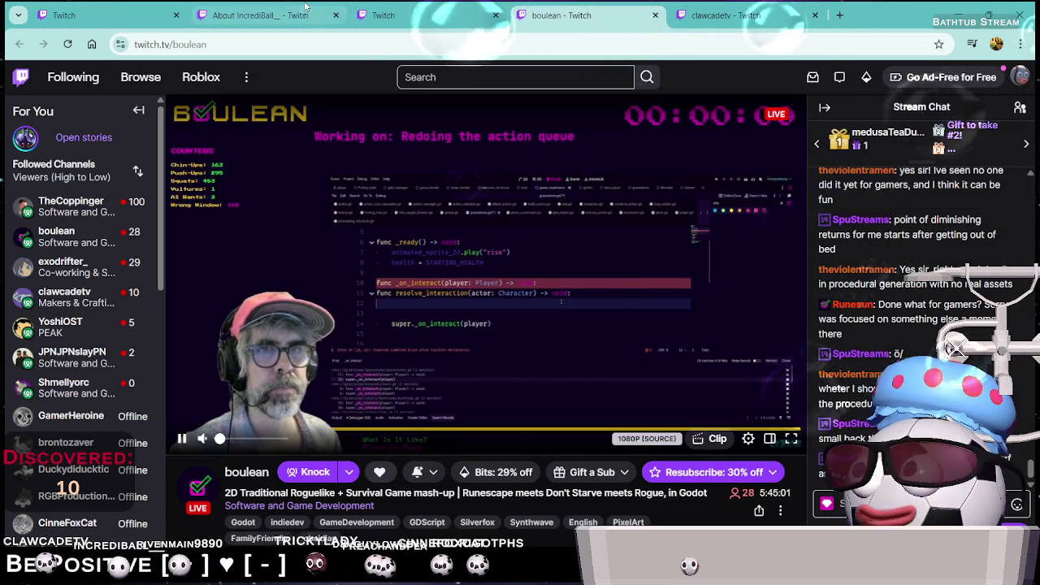
click(244, 15)
click(107, 6)
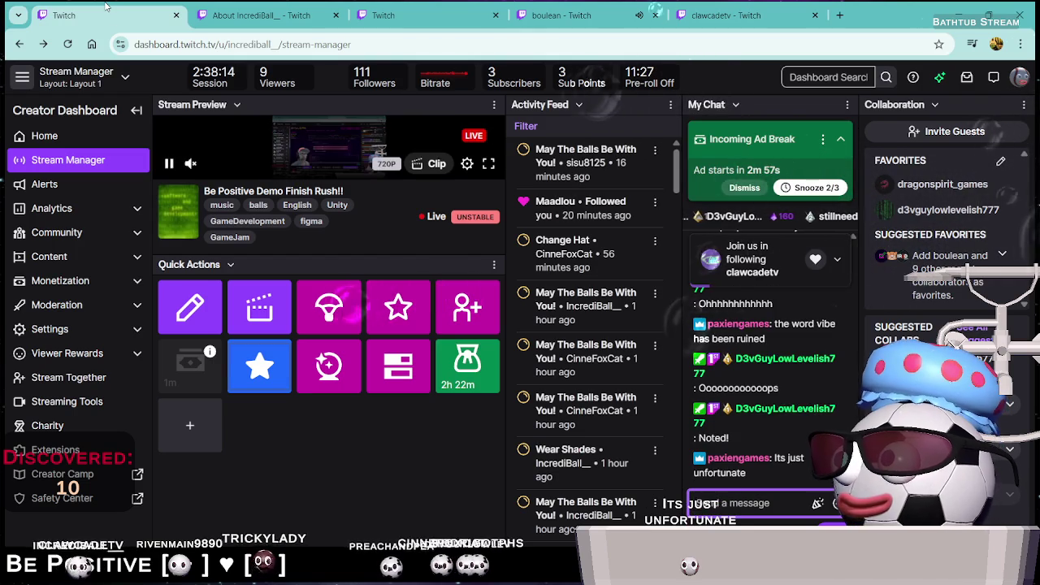
click(804, 188)
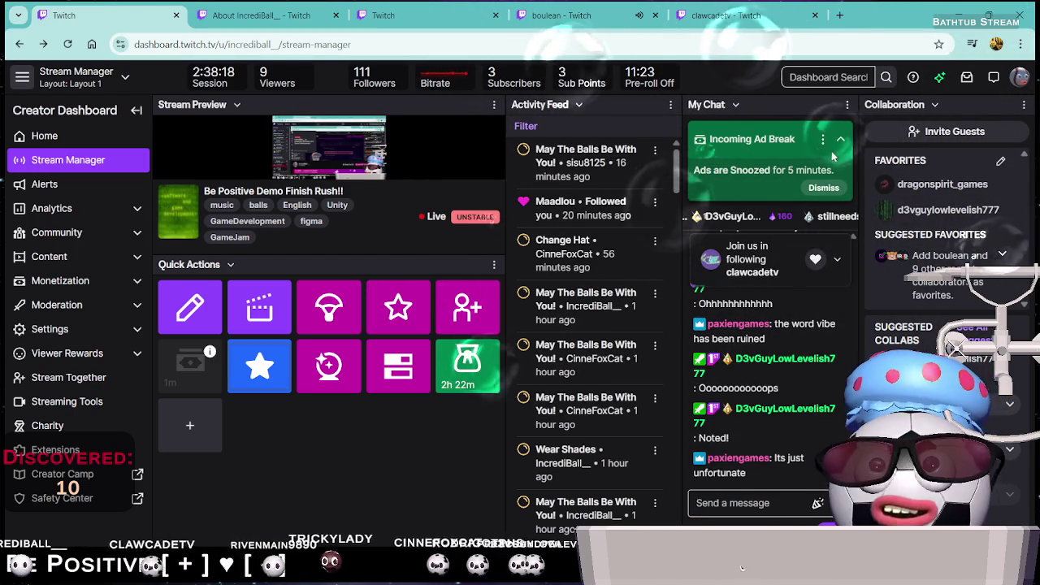
click(260, 15)
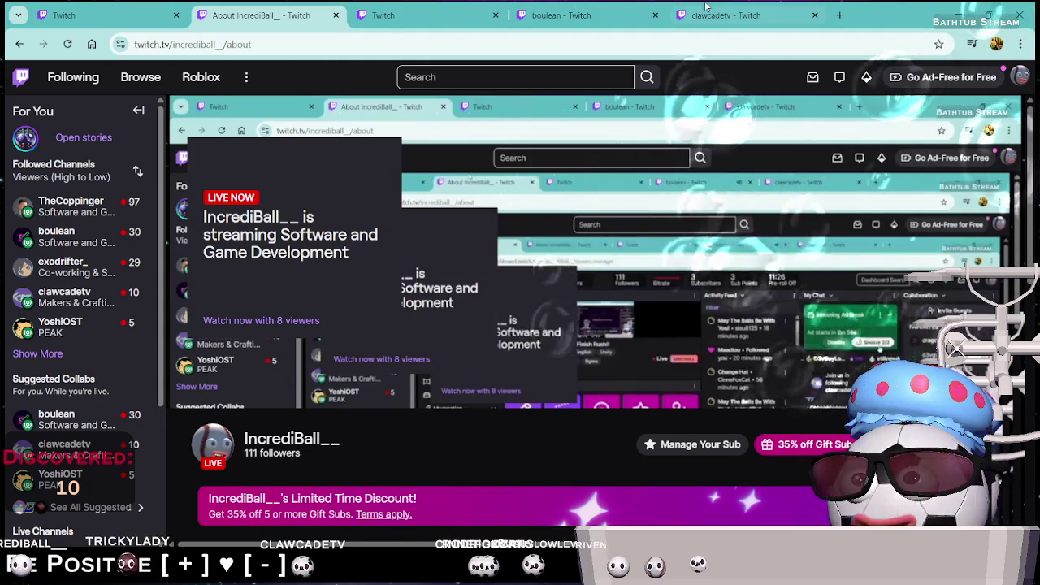
click(949, 9)
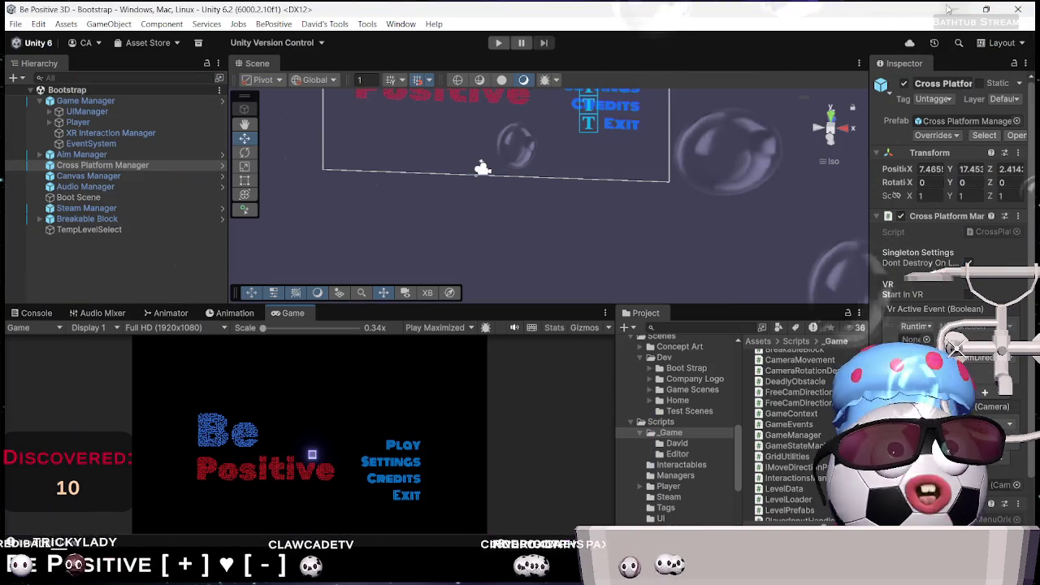
Play Be Positive 3D from the menu, choose Next Level after Level Completed, then exit Play mode
click(498, 42)
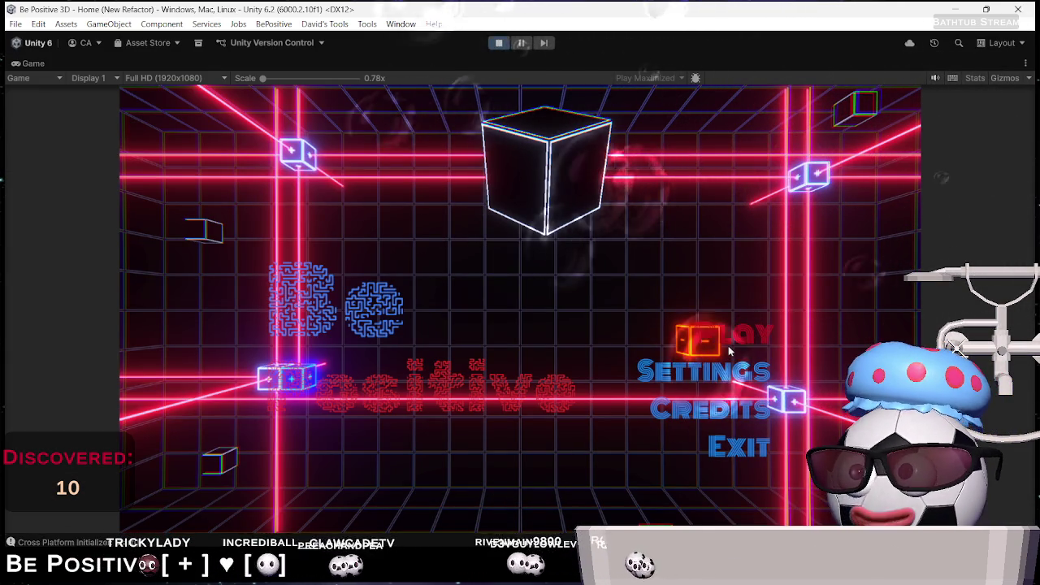
click(733, 338)
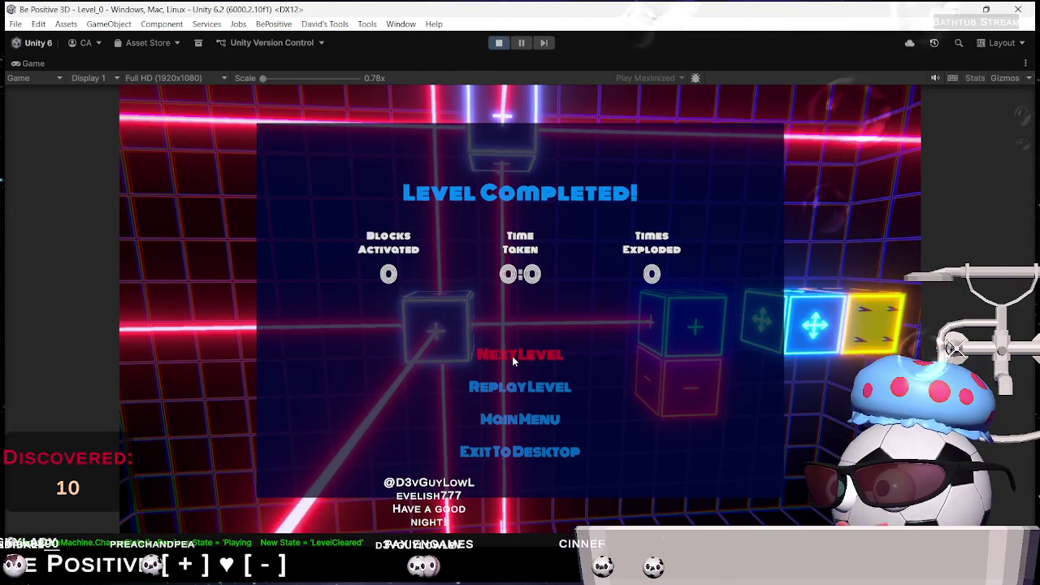
click(514, 356)
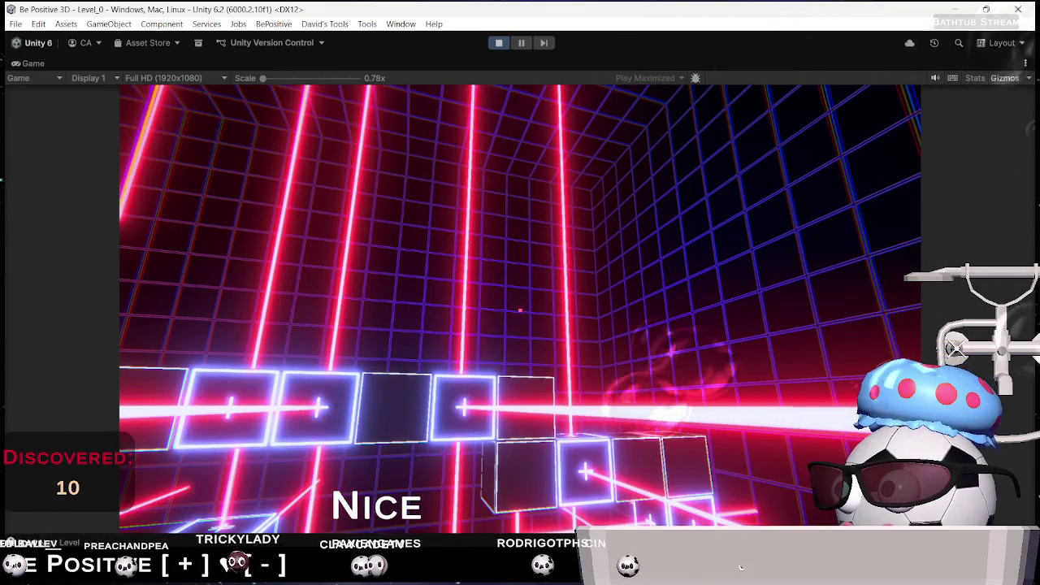
key(ctrl+p)
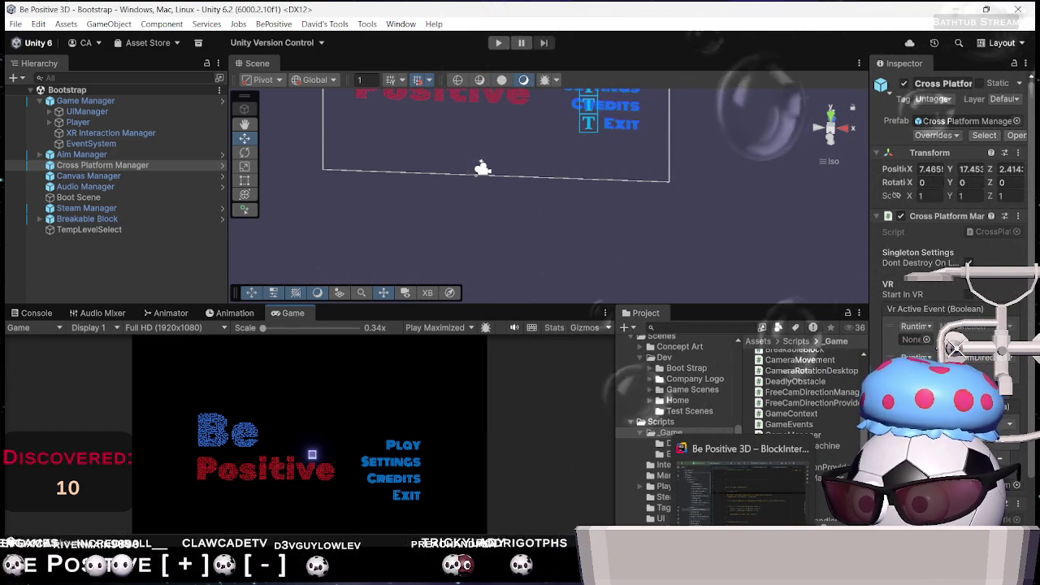
Open LevelLoader.cs in Rider and inspect the .json path line
click(760, 521)
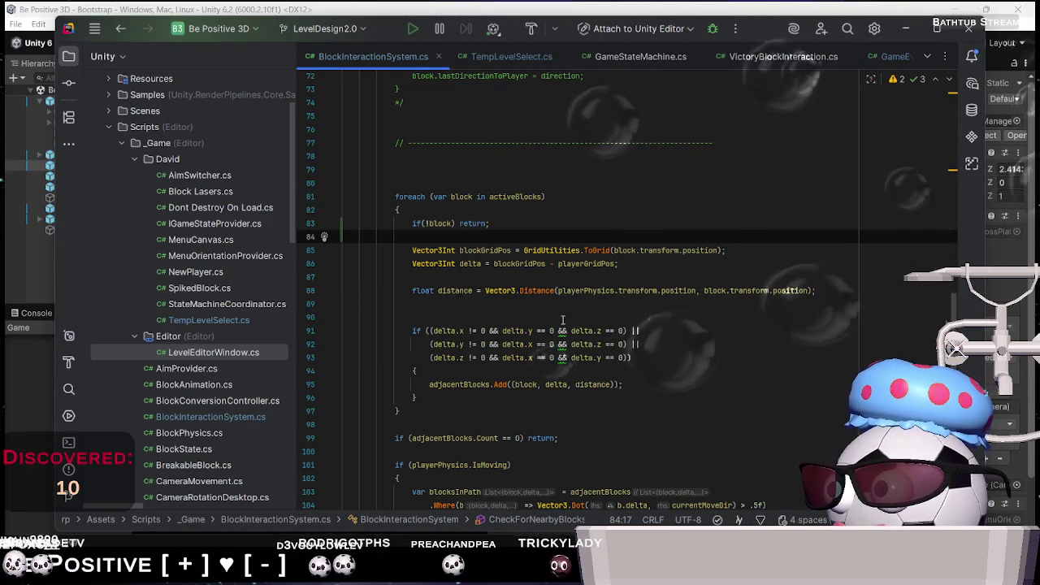
scroll(236, 341, down, 3)
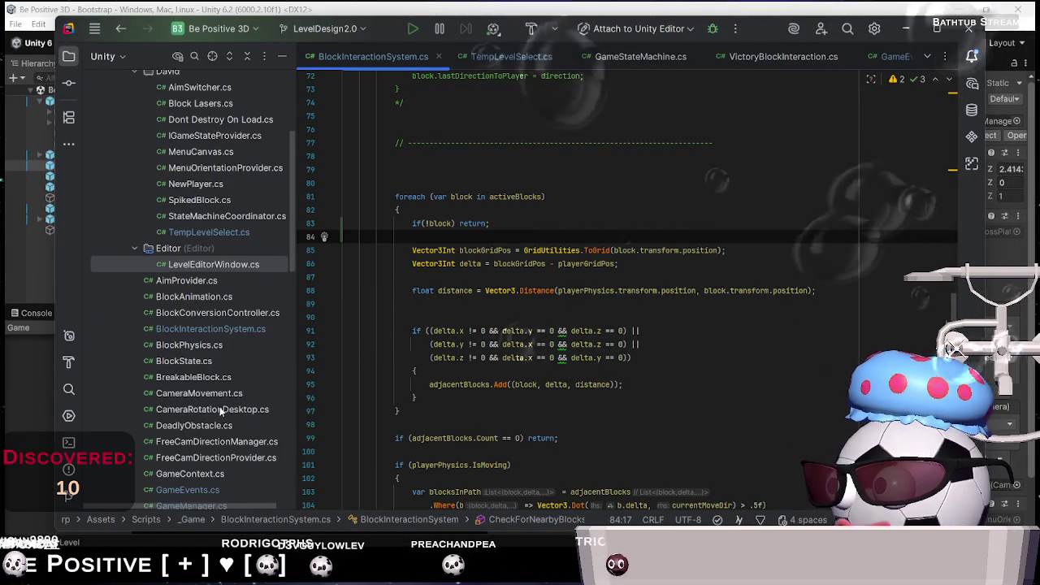
scroll(213, 350, down, 4)
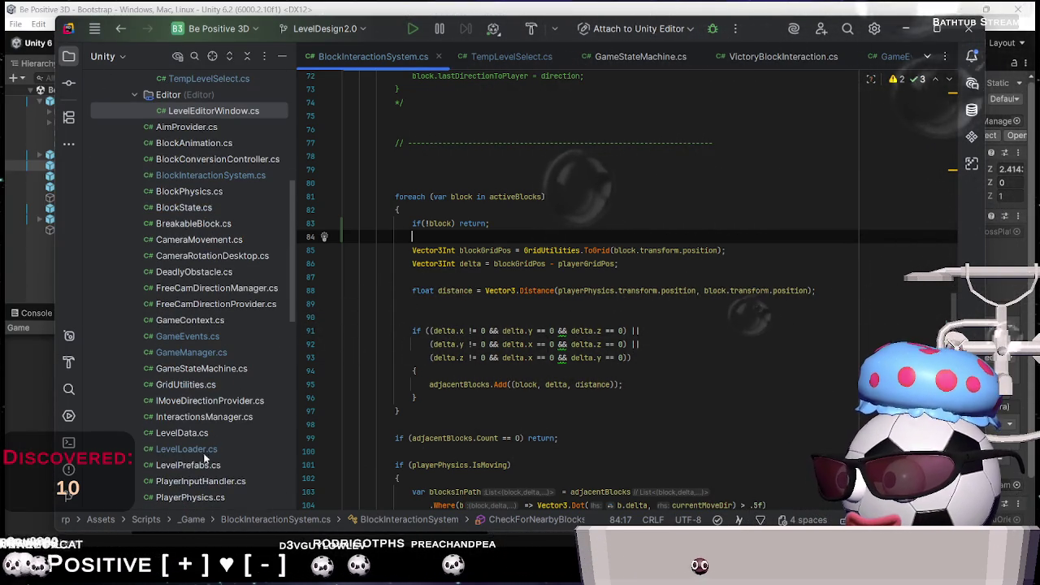
double_click(200, 451)
scroll(681, 360, down, 9)
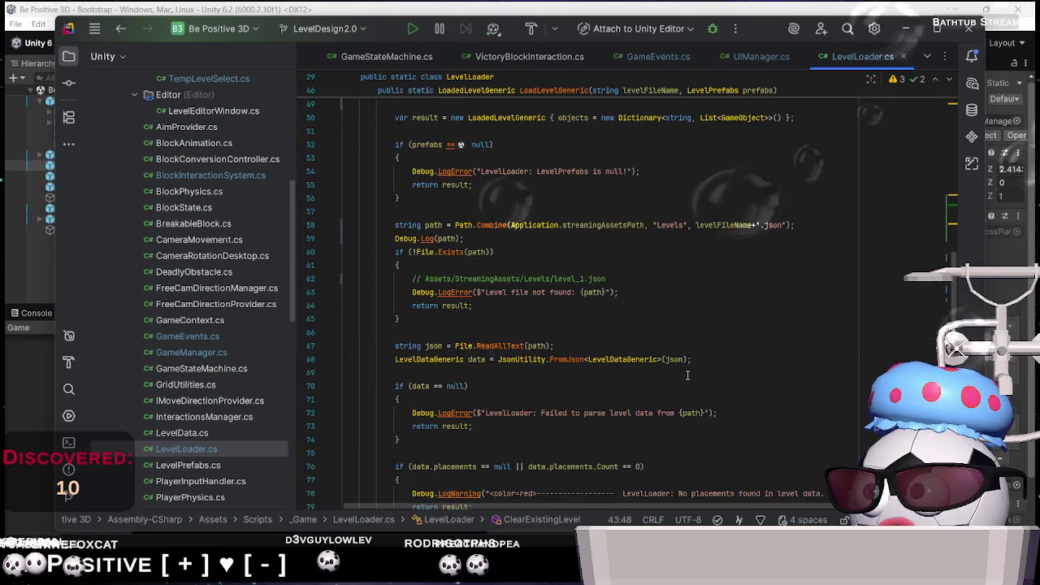
scroll(682, 306, up, 2)
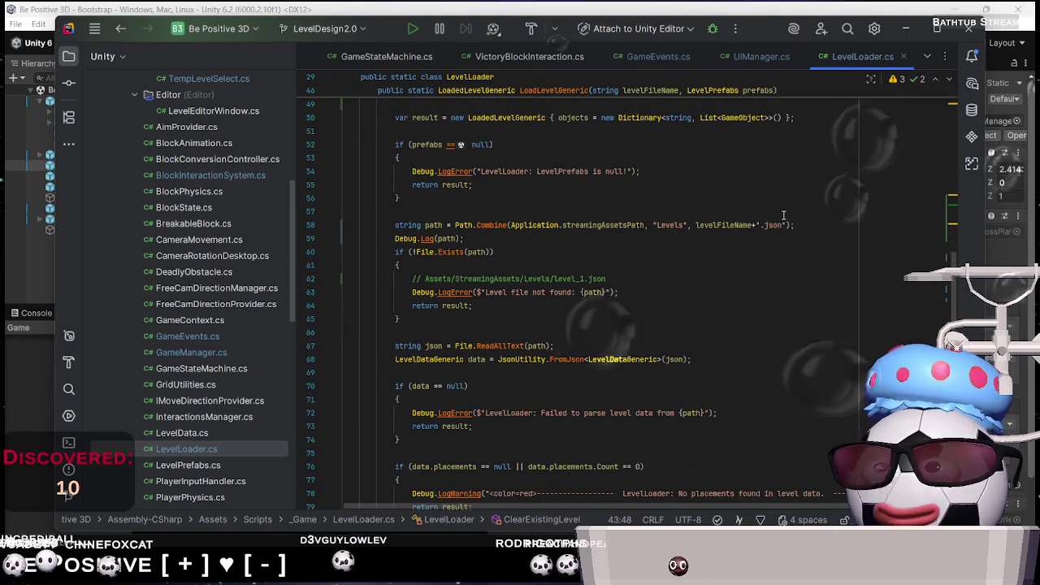
drag(787, 226, 756, 226)
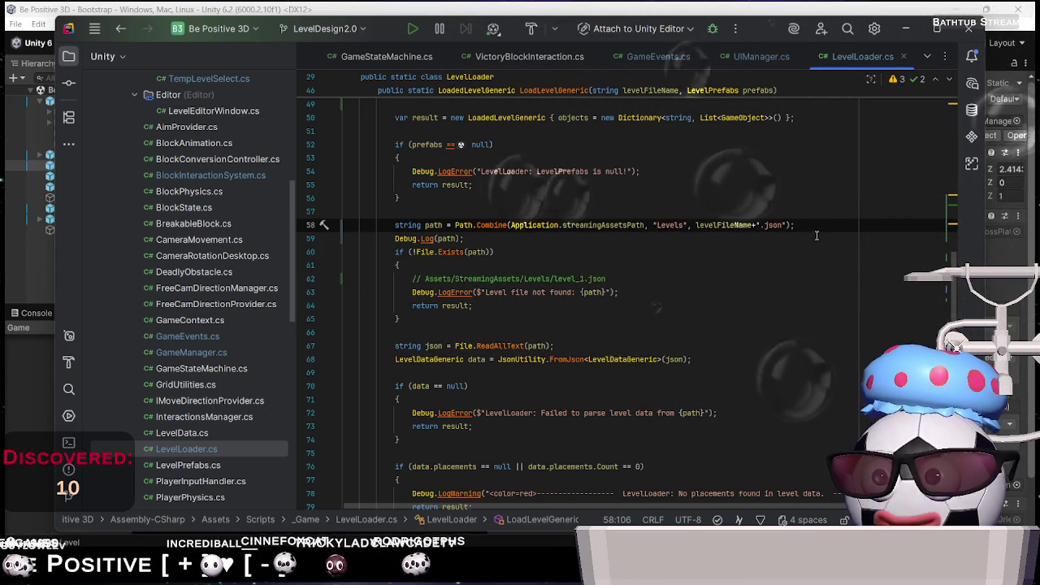
Check where levelFileName is used, delete the Debug.Log(path) line, and exit Rider
double_click(725, 225)
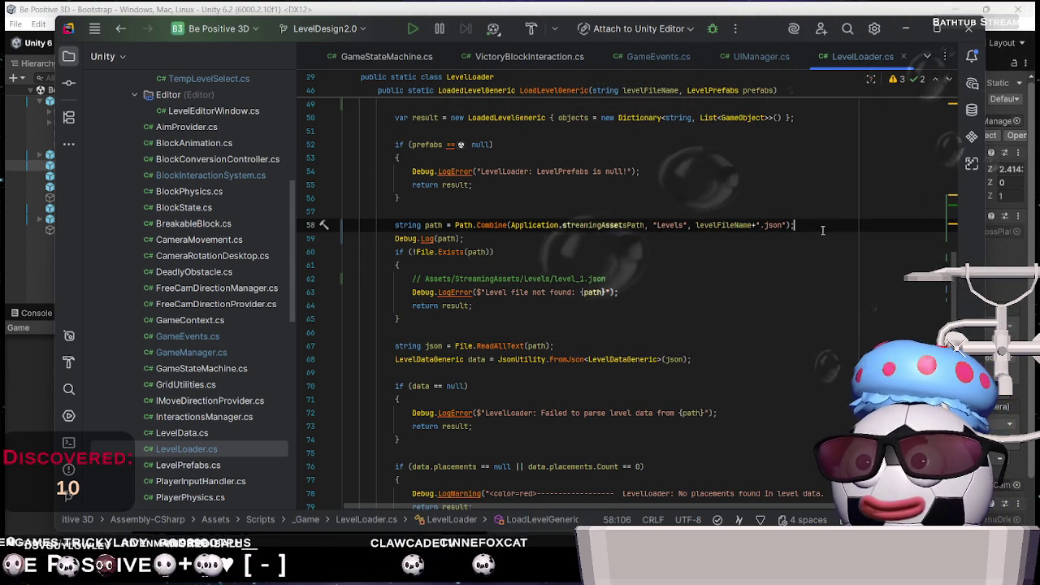
click(483, 238)
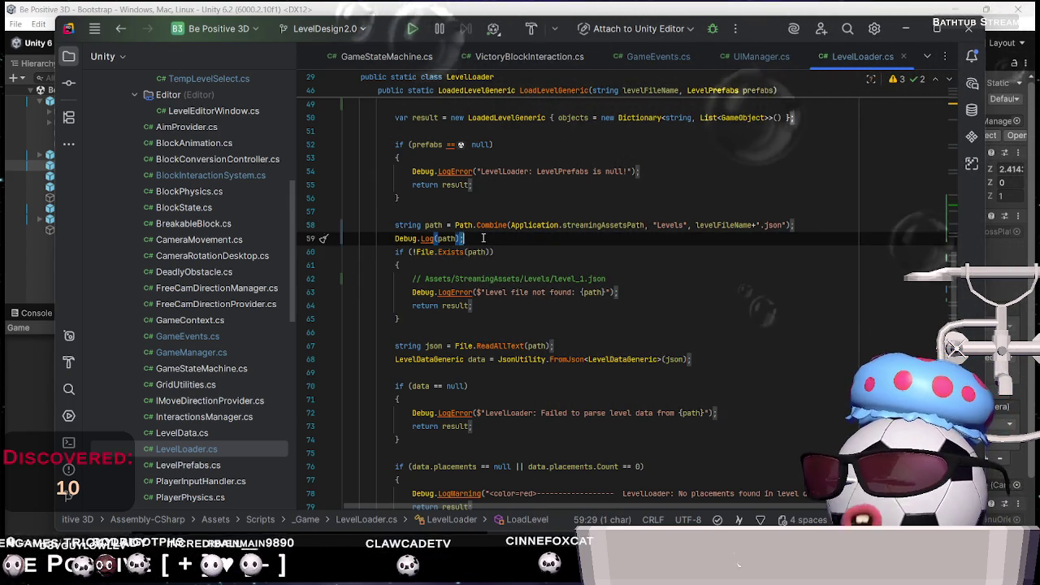
key(BackSpace)
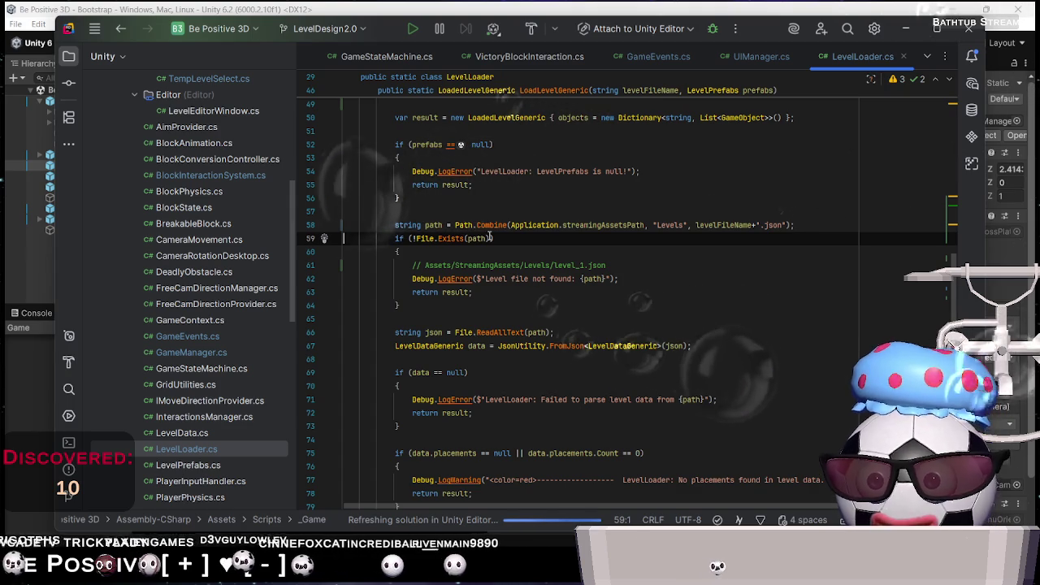
click(964, 32)
click(538, 310)
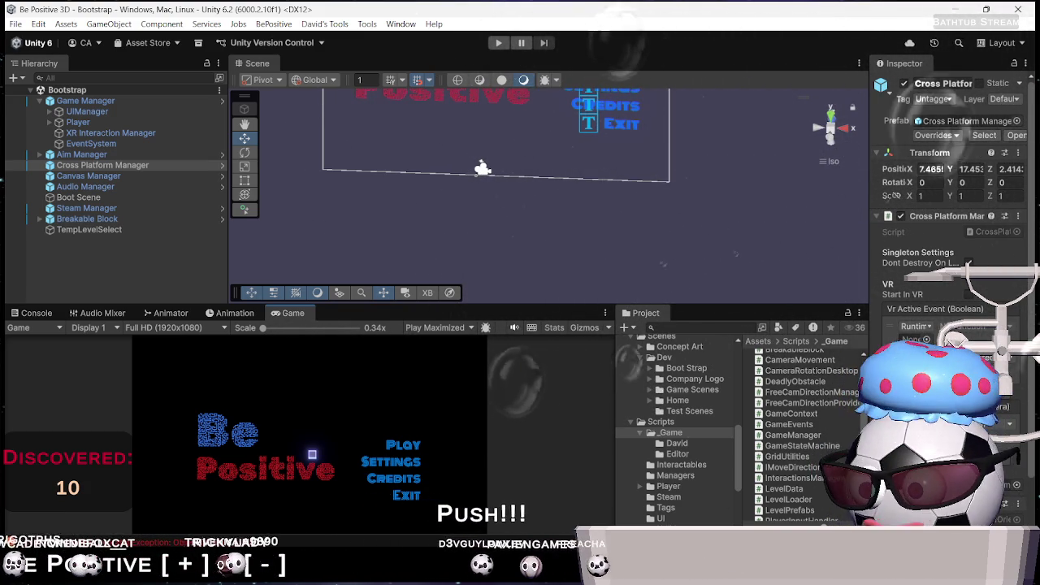
Switch from Unity to GitHub Desktop once the script import finishes
key(alt+Tab)
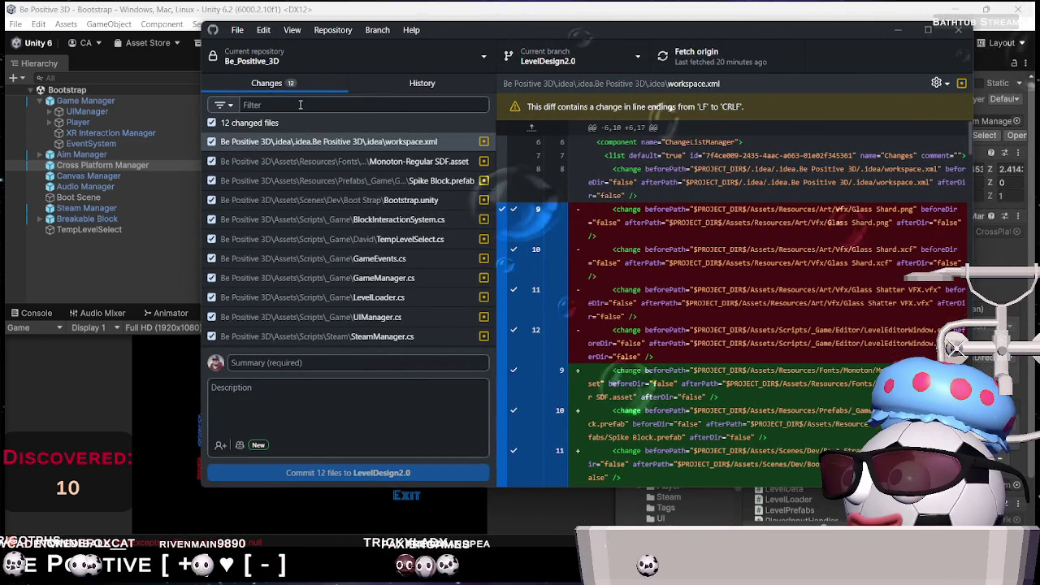
Commit the 12 files to LevelDesign2.0 as 'End Screen UI Hooked' and push to origin
click(297, 363)
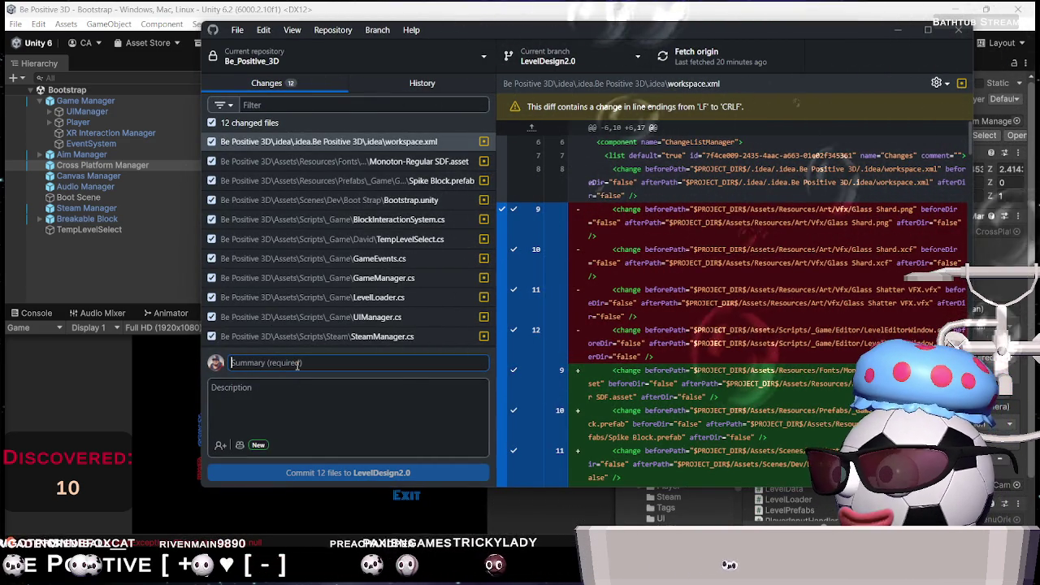
text(End )
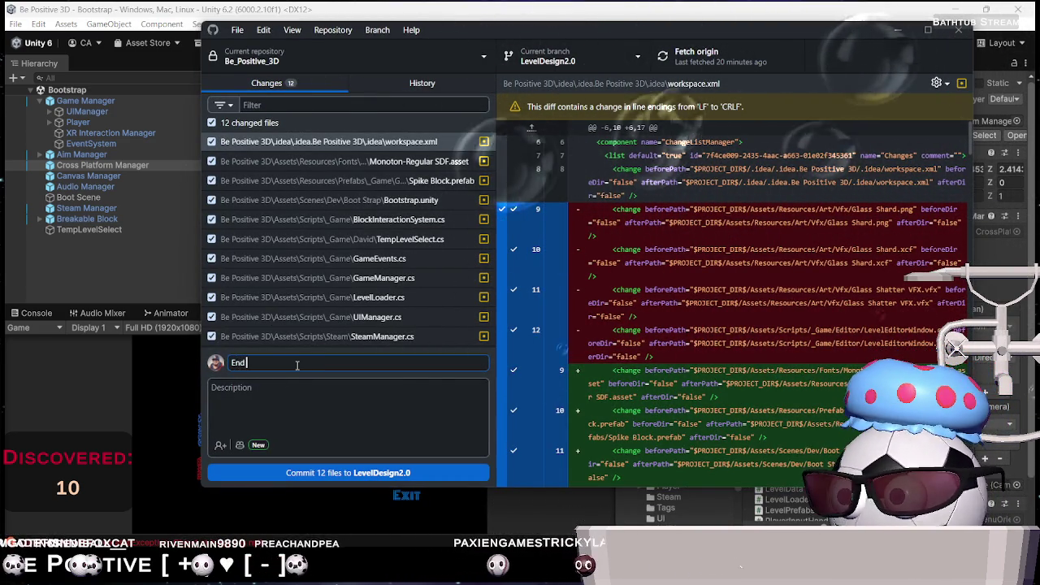
text(Screen )
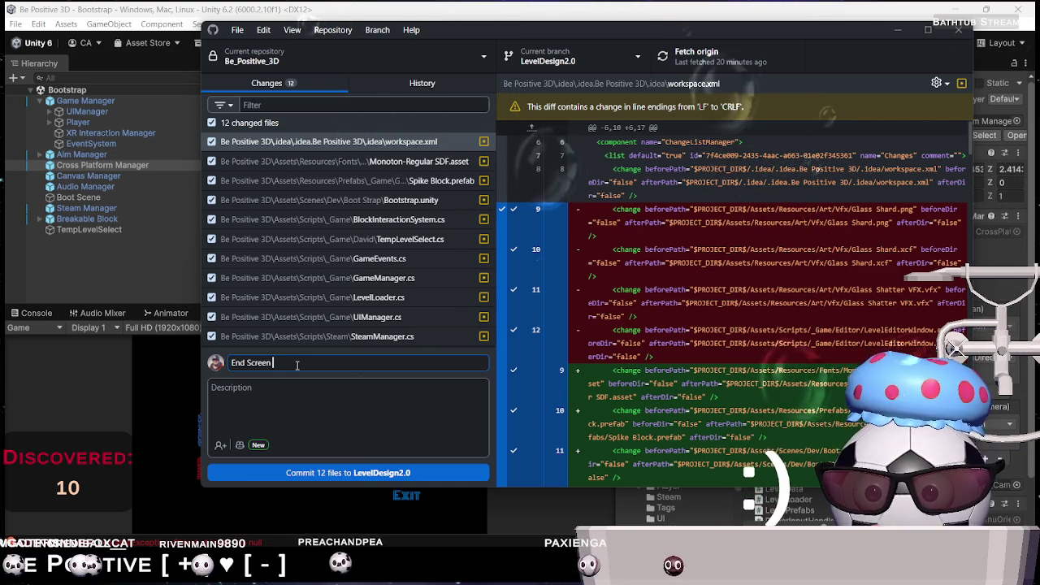
text(UI Hooked)
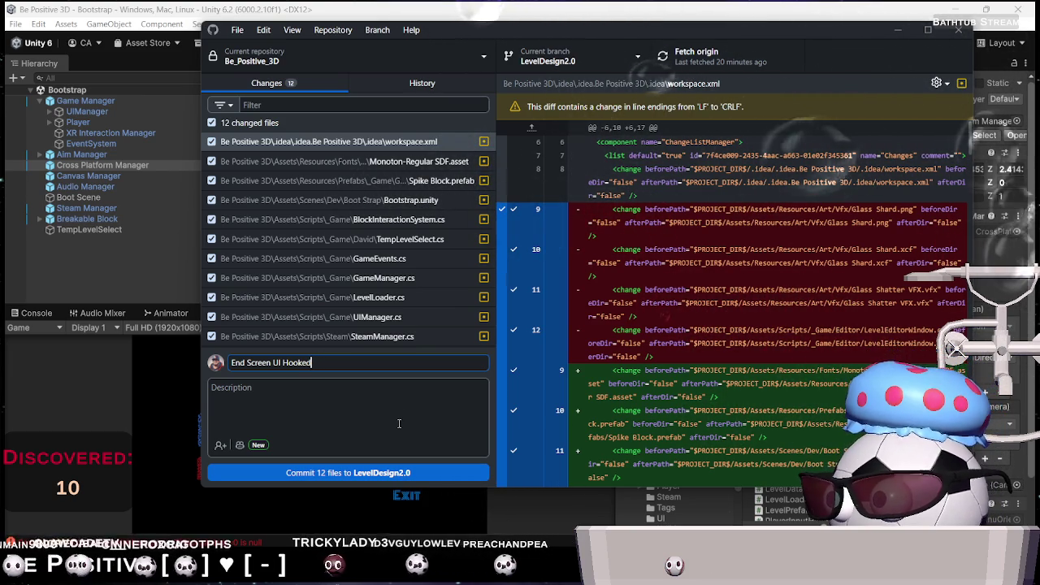
click(432, 473)
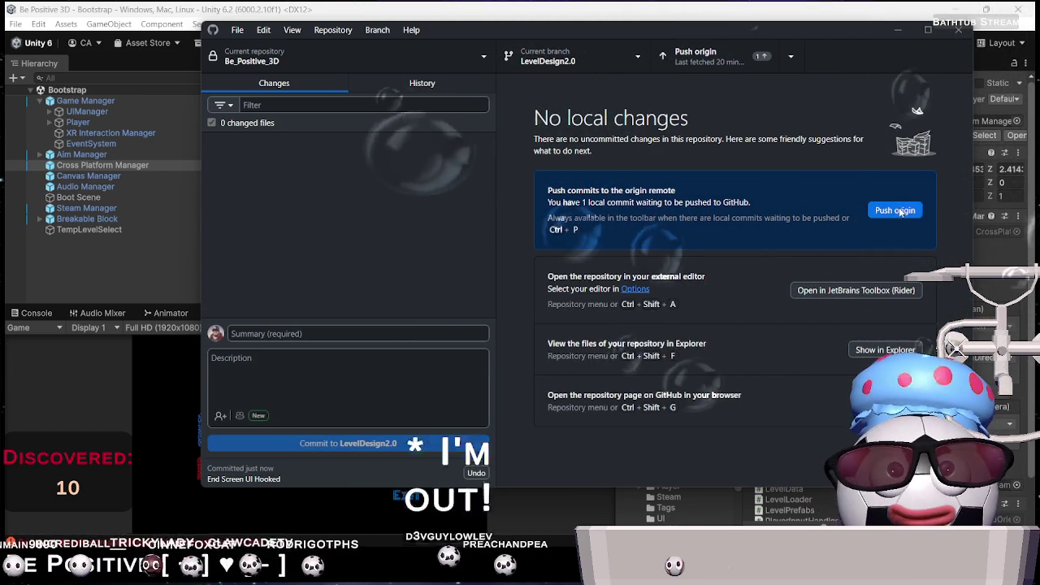
click(895, 210)
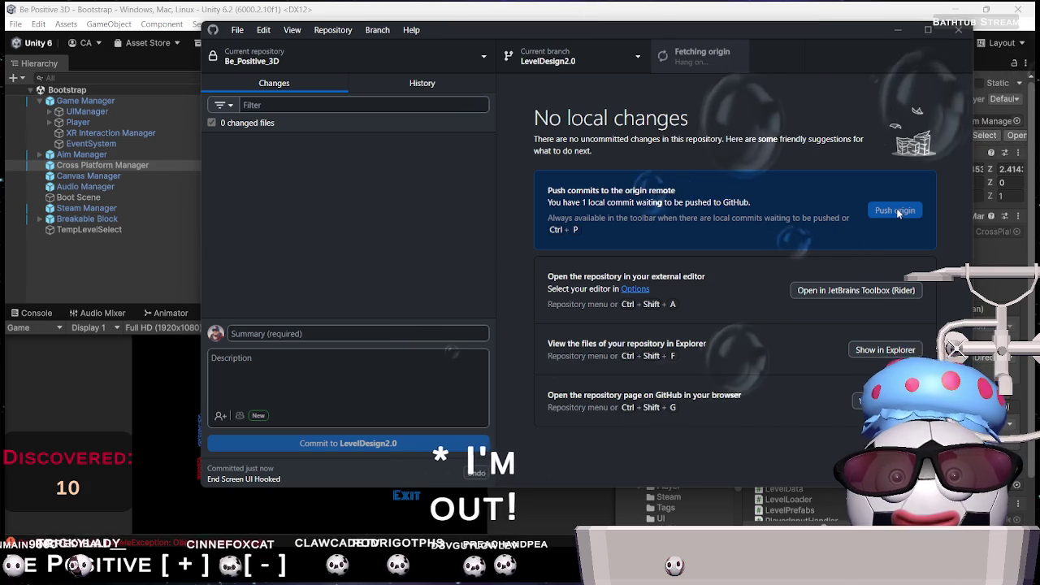